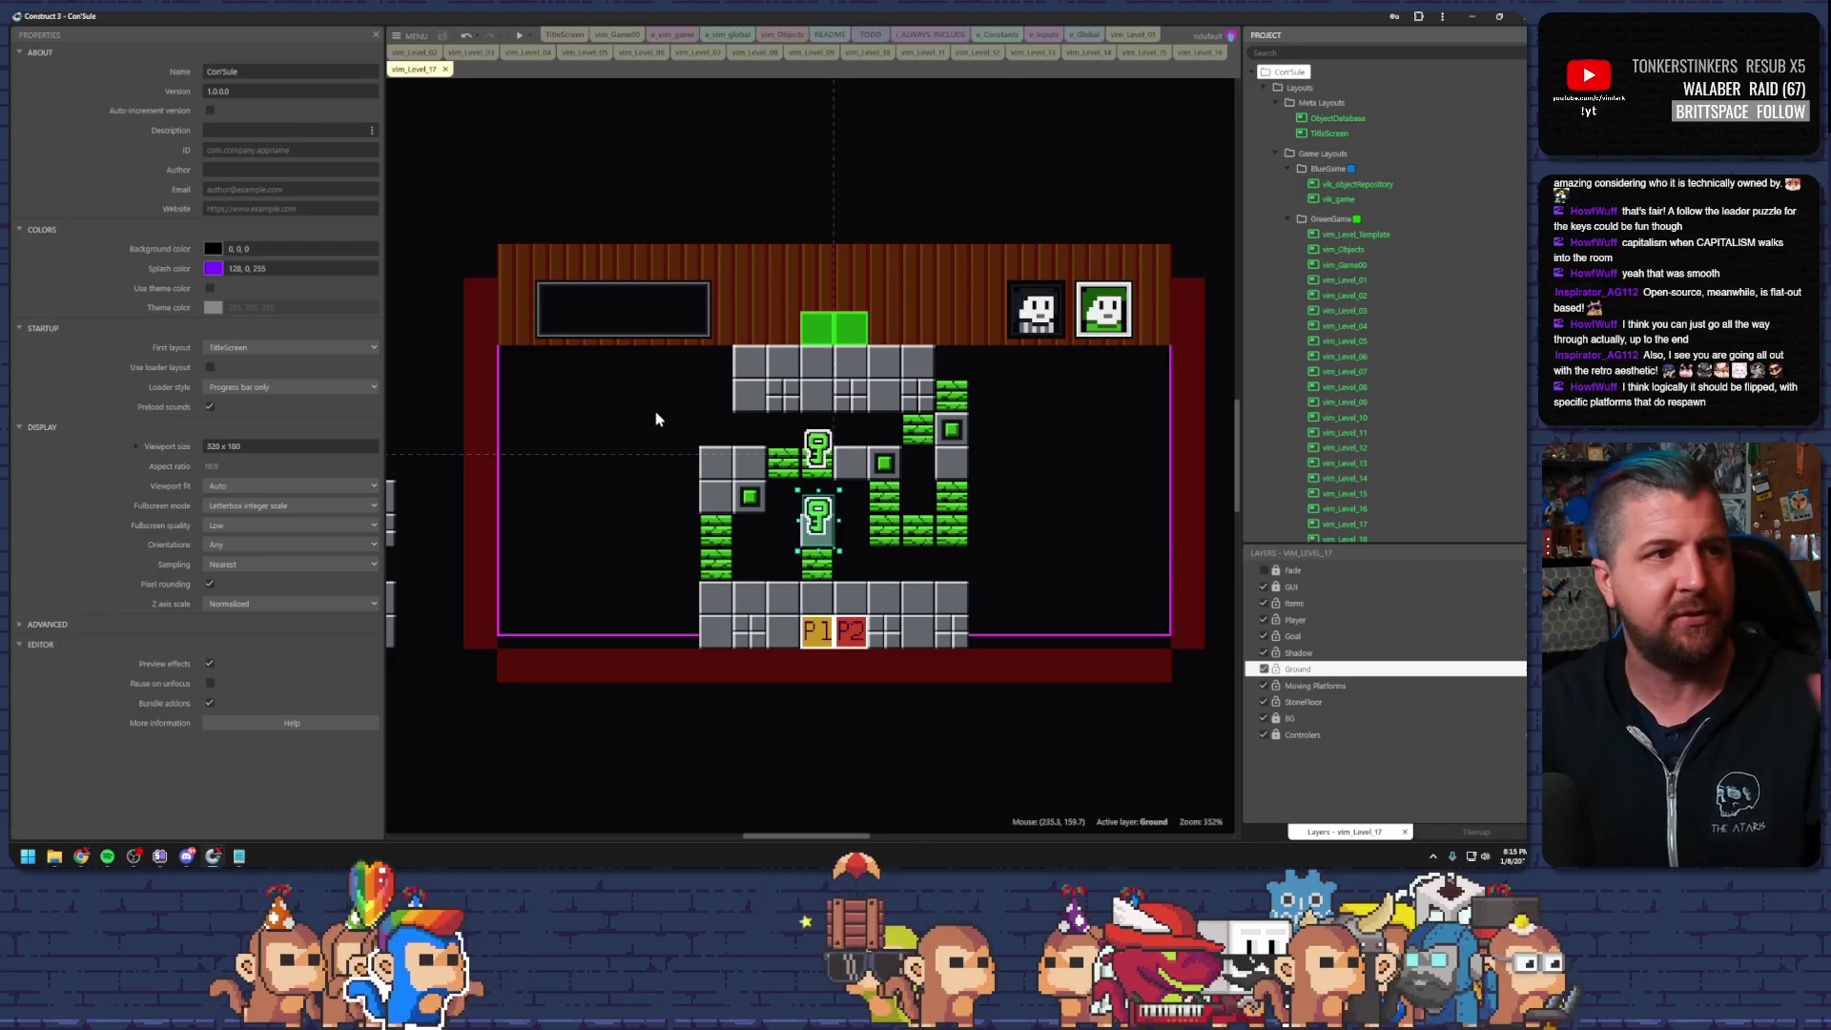
# Deselect the key on the vim_Level_17 canvas so the Properties panel lists Layout properties
pyautogui.click(609, 161)
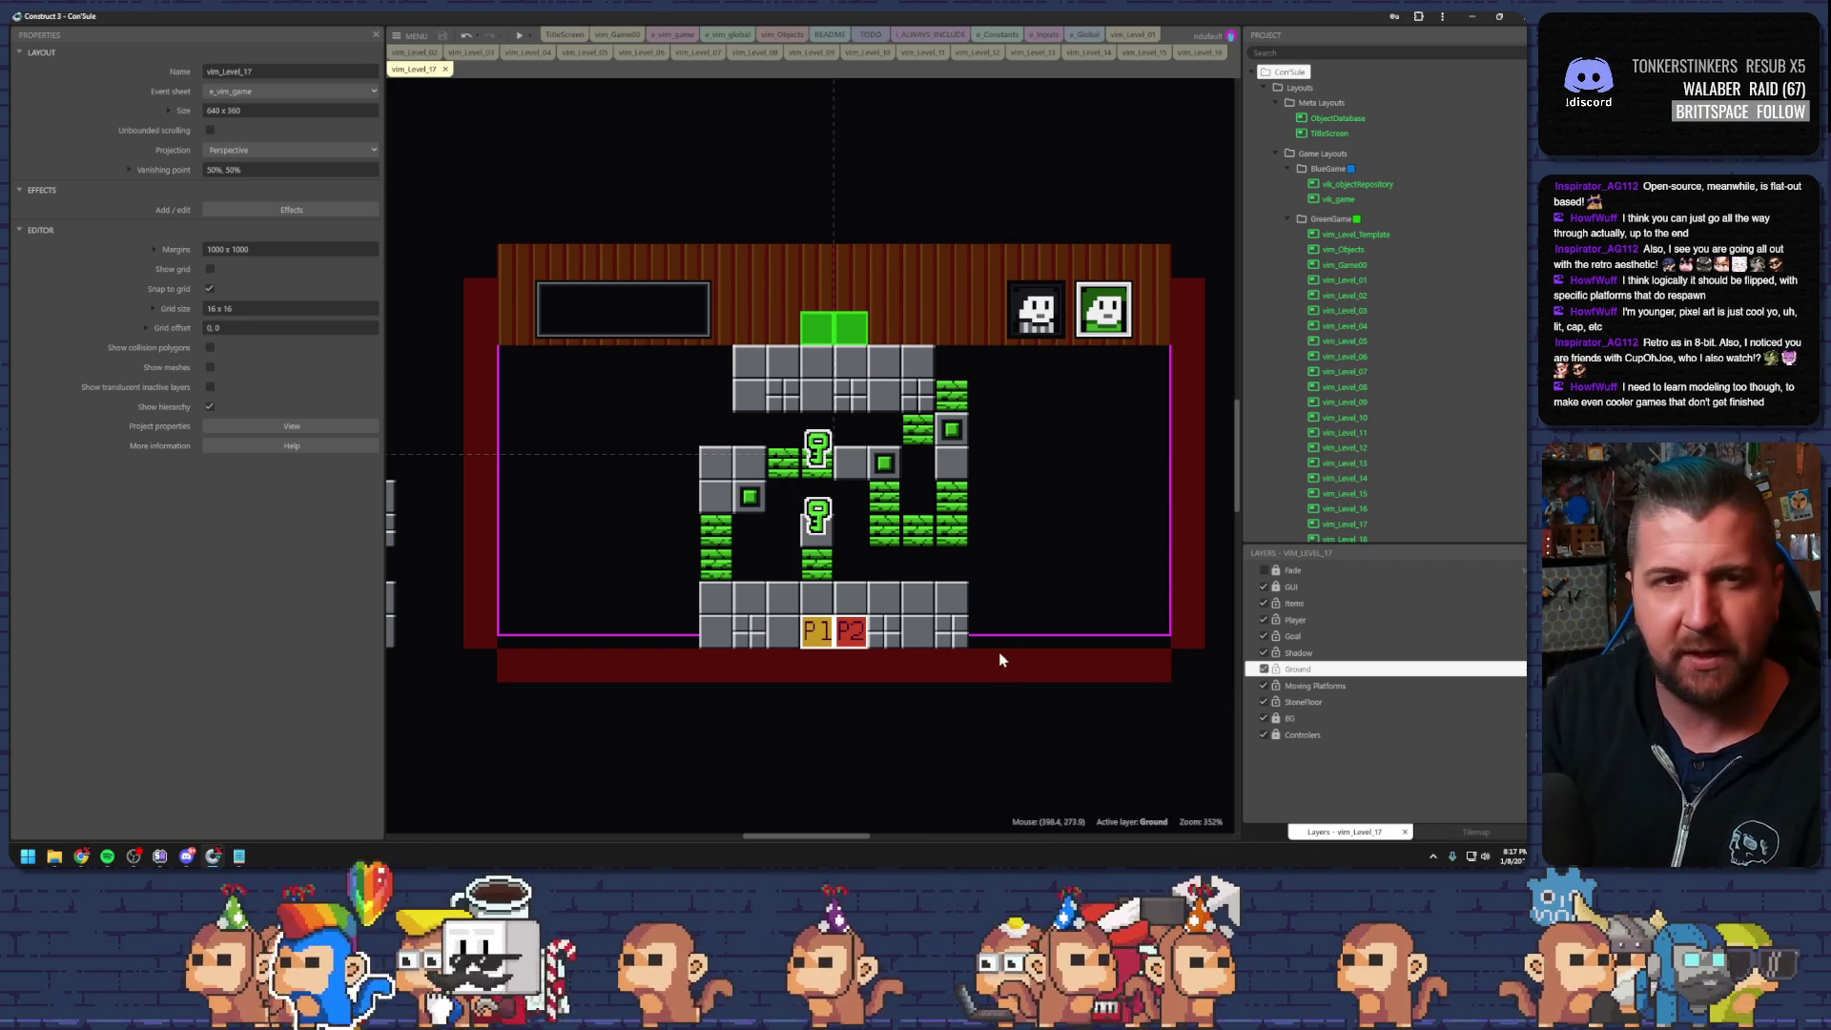
pyautogui.moveTo(844, 833); pyautogui.dragTo(852, 839)
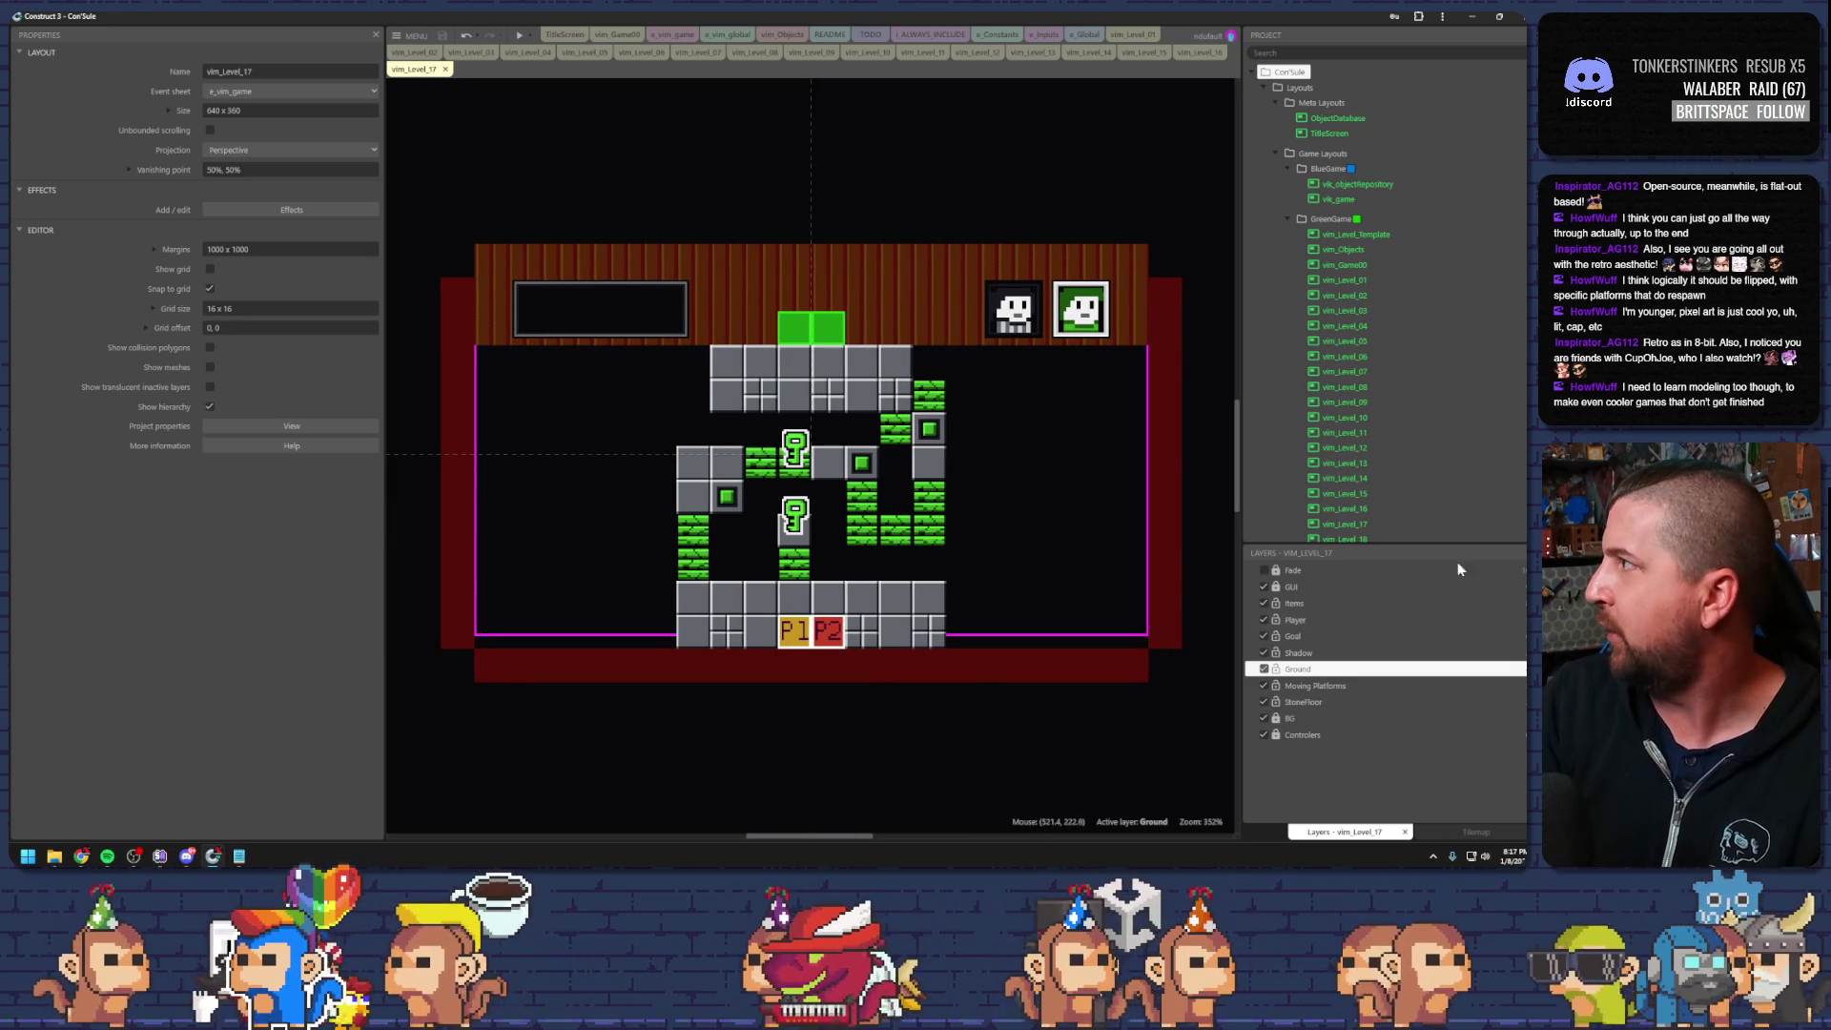
pyautogui.moveTo(81, 855)
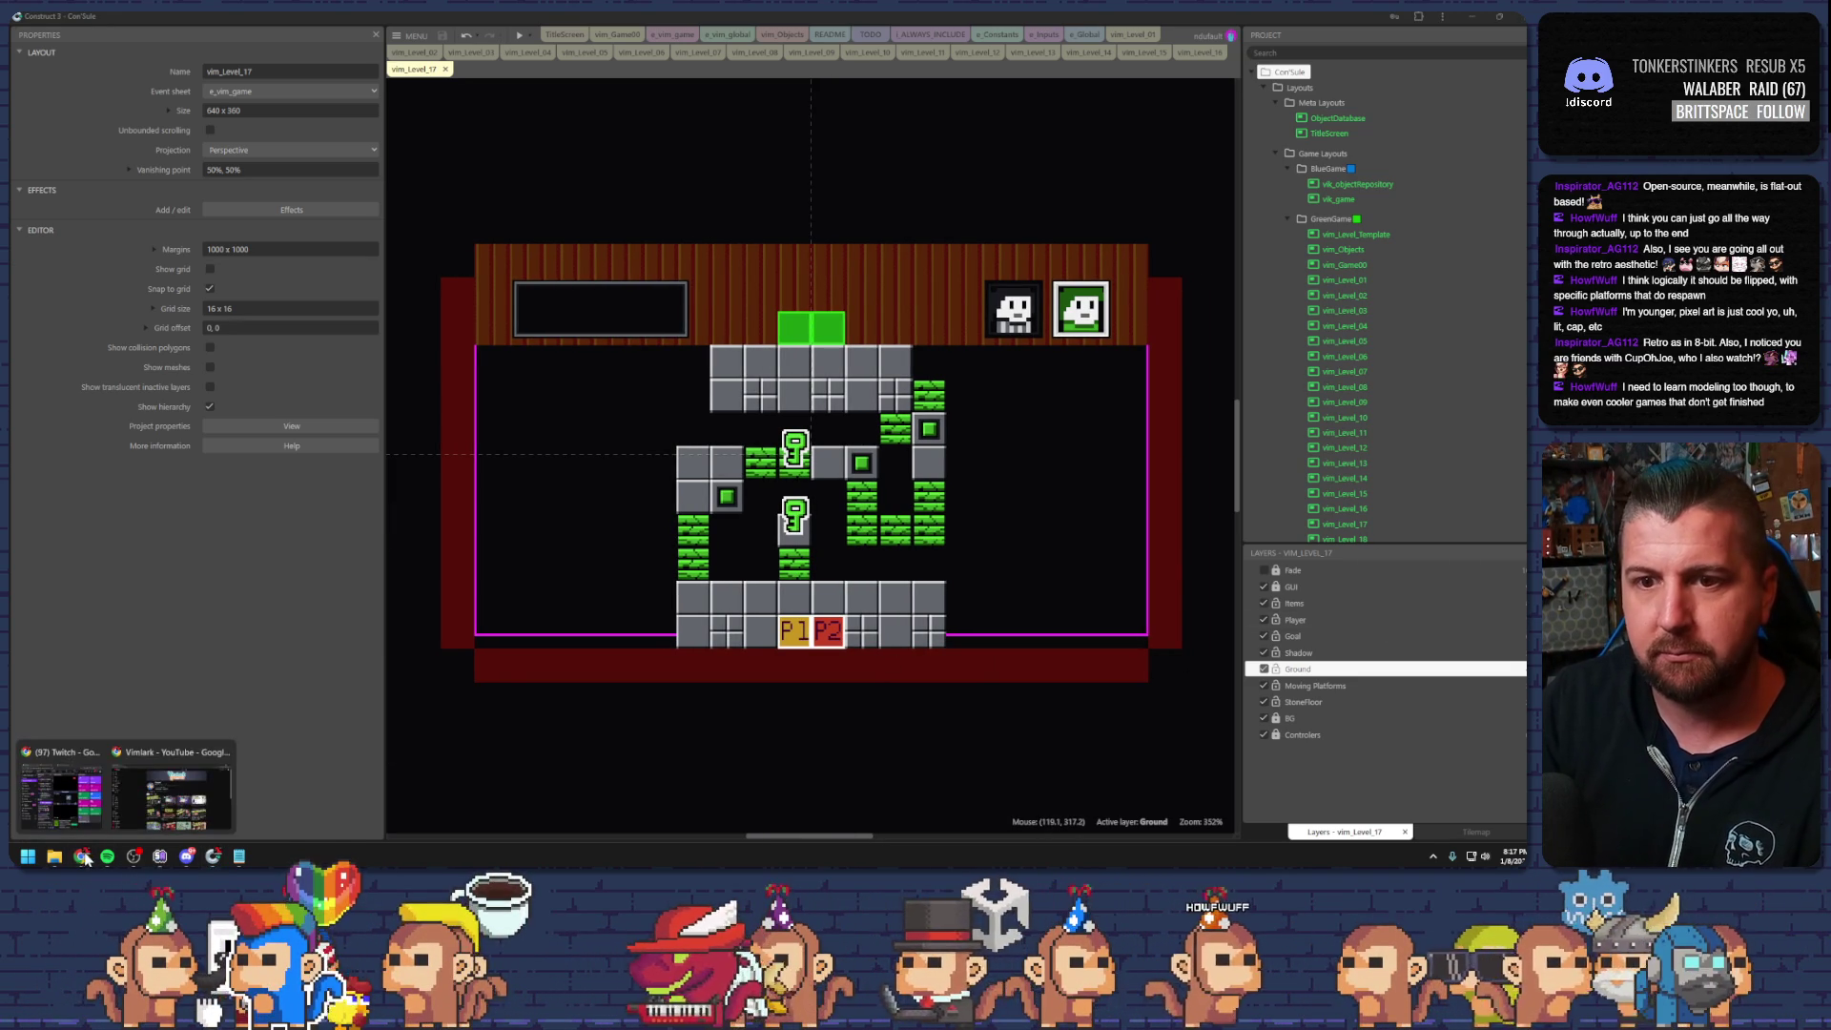
pyautogui.click(168, 818)
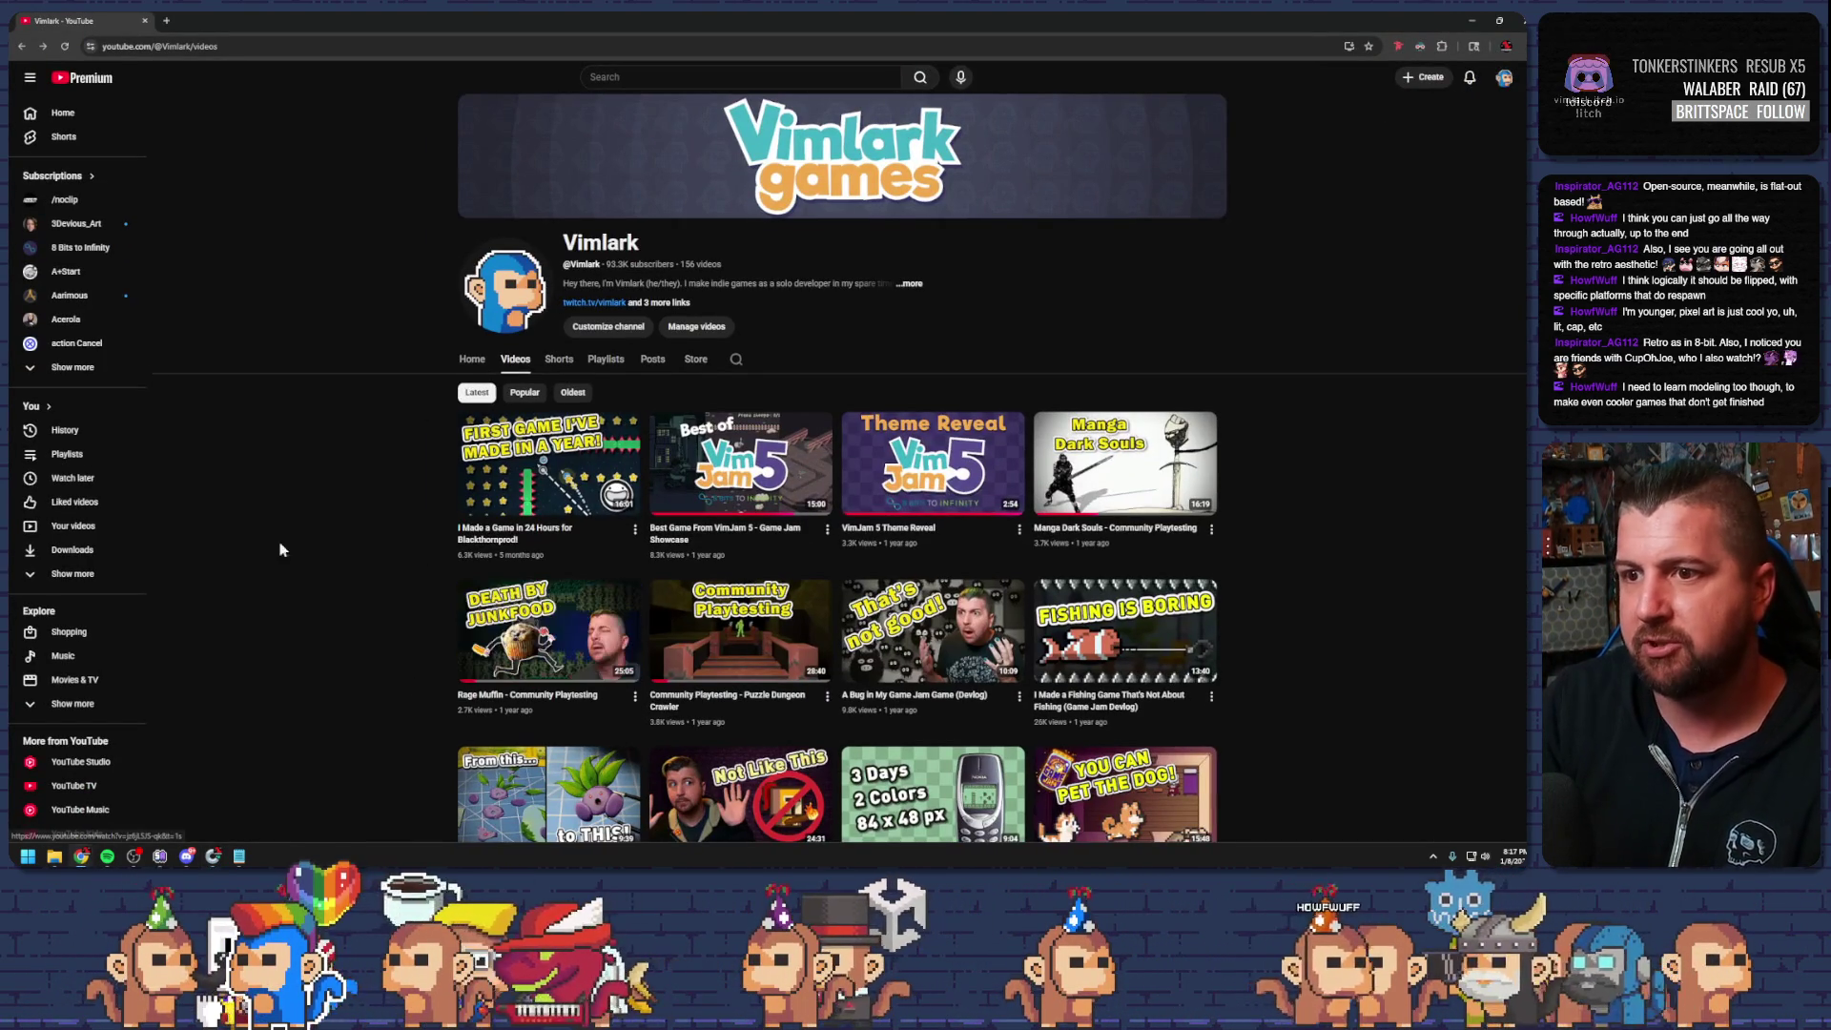
pyautogui.scroll(-3, 286, 545)
pyautogui.scroll(-5, 291, 547)
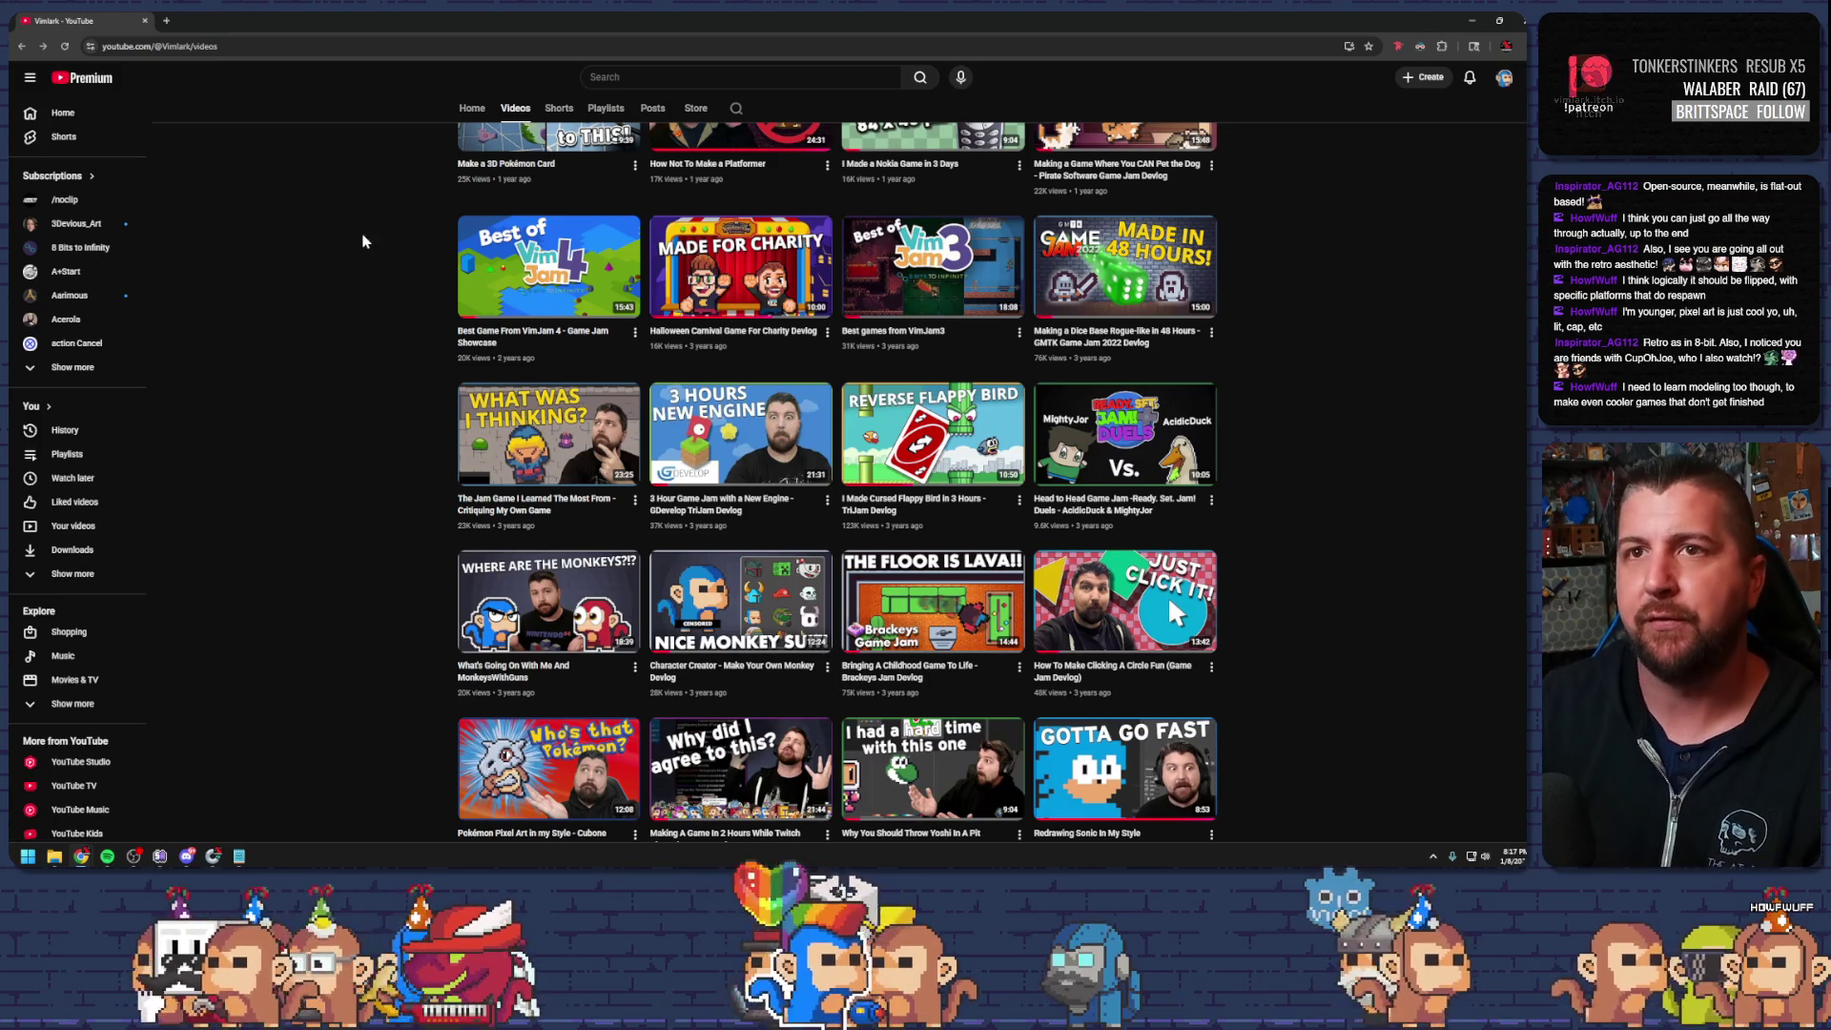
pyautogui.click(1471, 20)
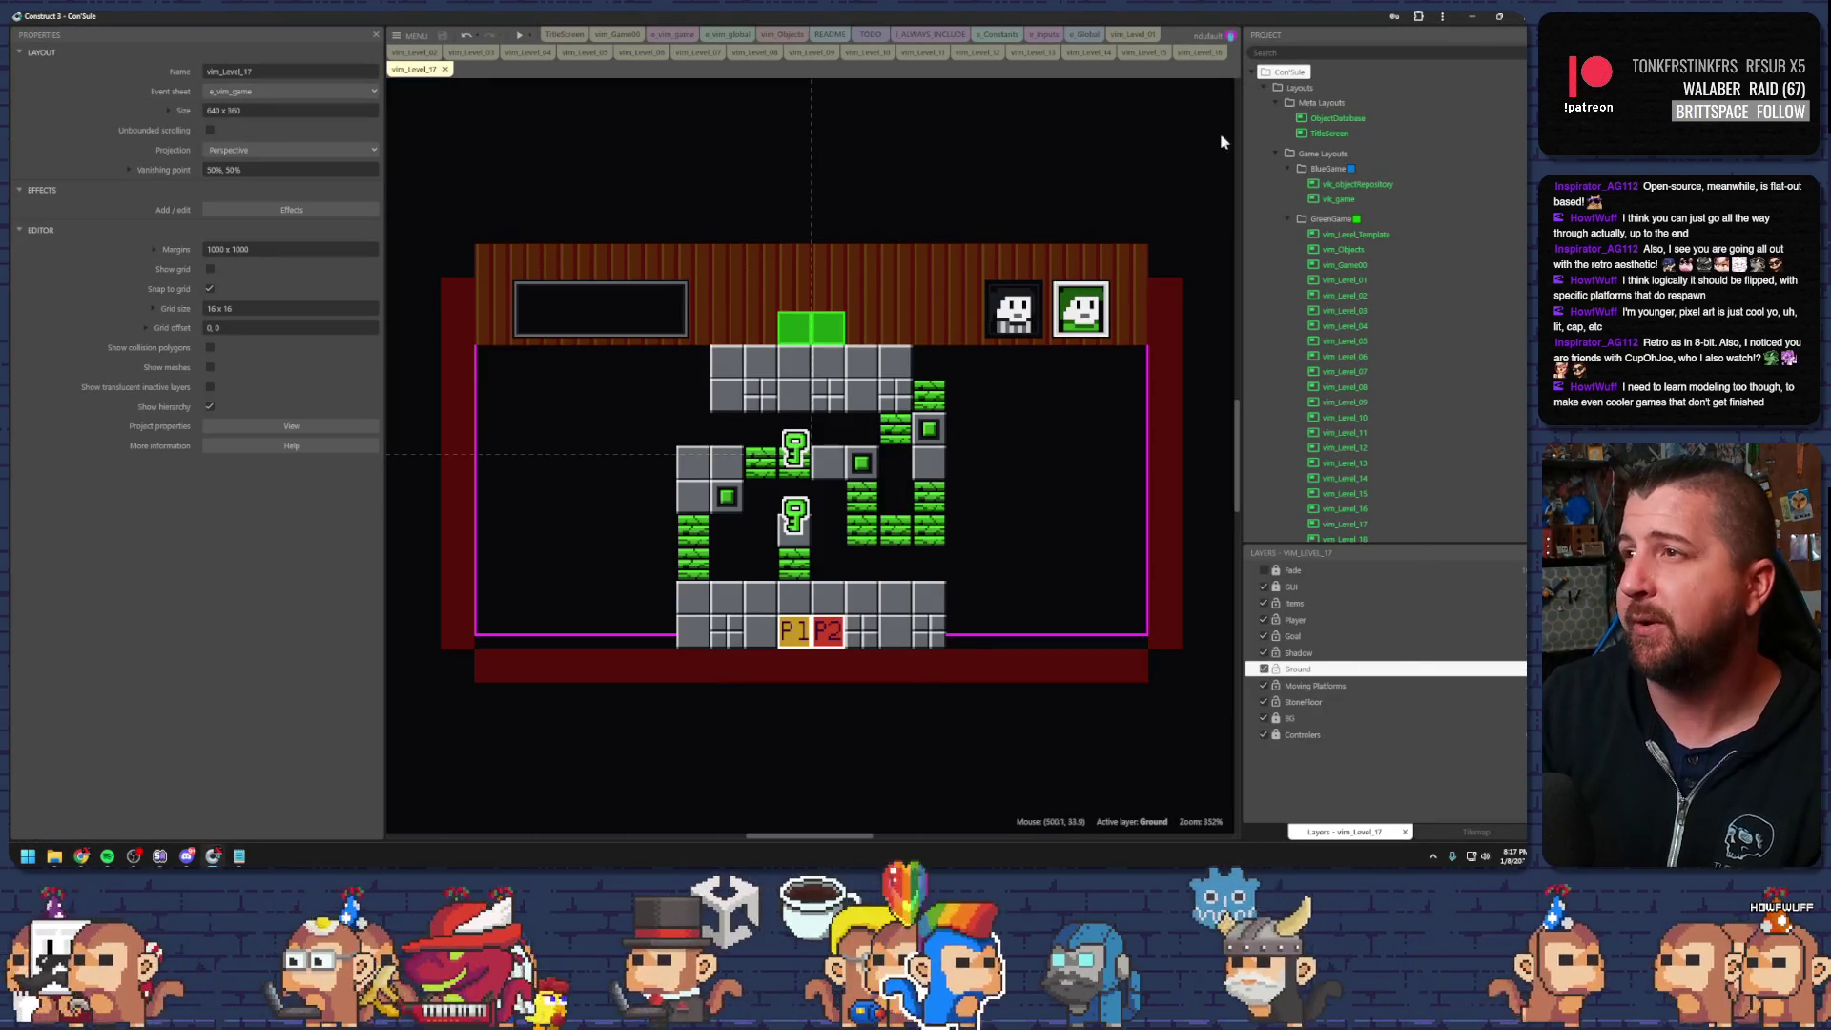